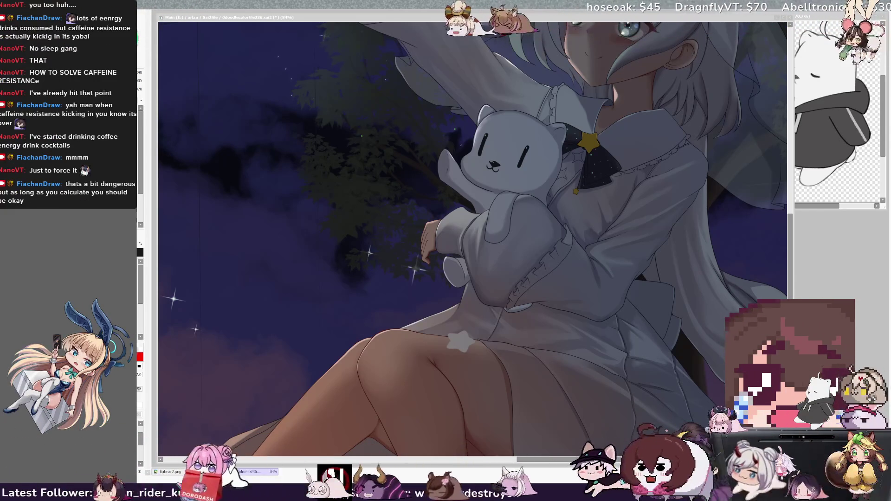
Zoom out until the whole illustration fits, then zoom back in to about 30%
{"action": "key", "text": "minus"}
{"action": "key", "text": "minus"}
{"action": "key", "text": "minus"}
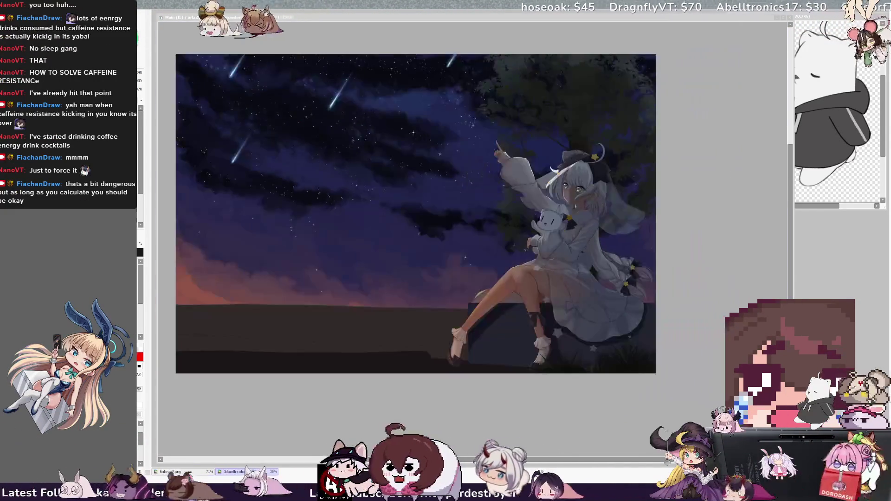
{"action": "key", "text": "minus"}
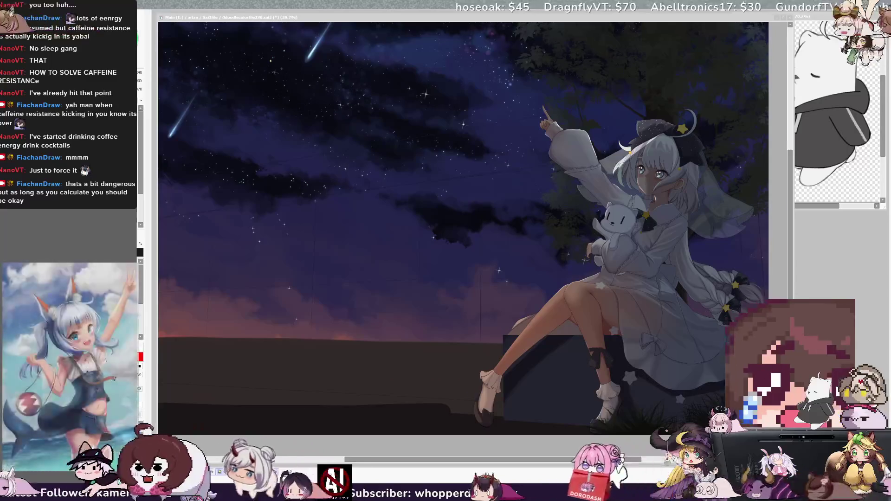
{"action": "key", "text": "plus"}
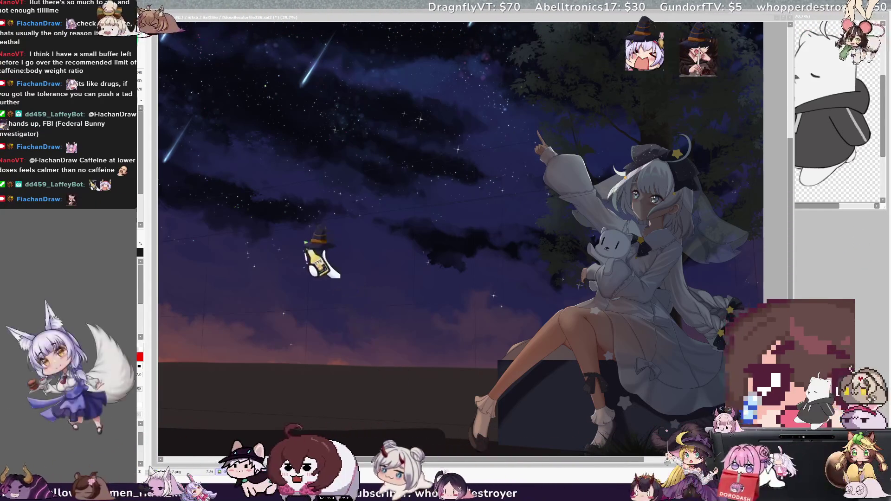
Zoom the canvas to 50% and pan to the girl and her plush bear
{"action": "left_click", "coordinate": [635, 463]}
{"action": "left_click_drag", "start_coordinate": [635, 463], "coordinate": [660, 462]}
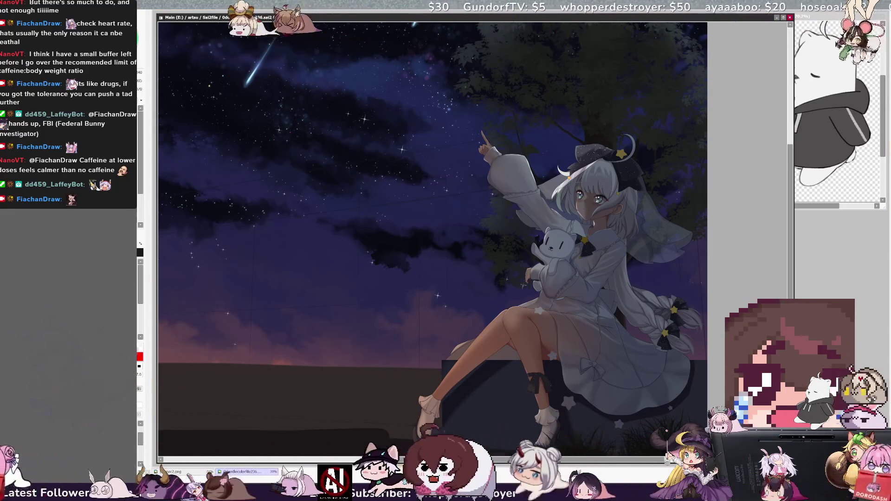
{"action": "key", "text": "ctrl+plus"}
{"action": "key", "text": "ctrl+plus"}
{"action": "key", "text": "ctrl+plus"}
{"action": "scroll", "coordinate": [473, 239], "scroll_direction": "right", "scroll_amount": 5}
{"action": "scroll", "coordinate": [473, 239], "scroll_direction": "down", "scroll_amount": 3}
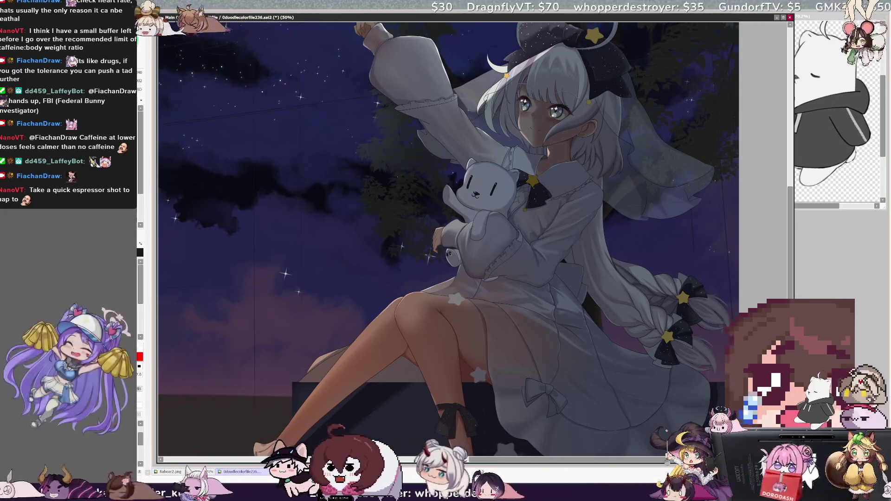
Check the layer of the bear's paw, paint its detail, and tilt the canvas clockwise
{"action": "left_click", "coordinate": [456, 258], "text": "ctrl+shift"}
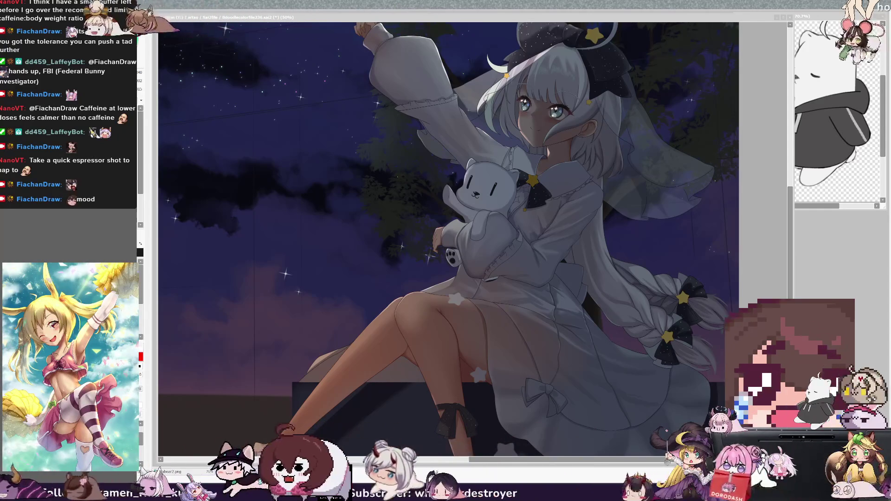
{"action": "left_click", "coordinate": [168, 246]}
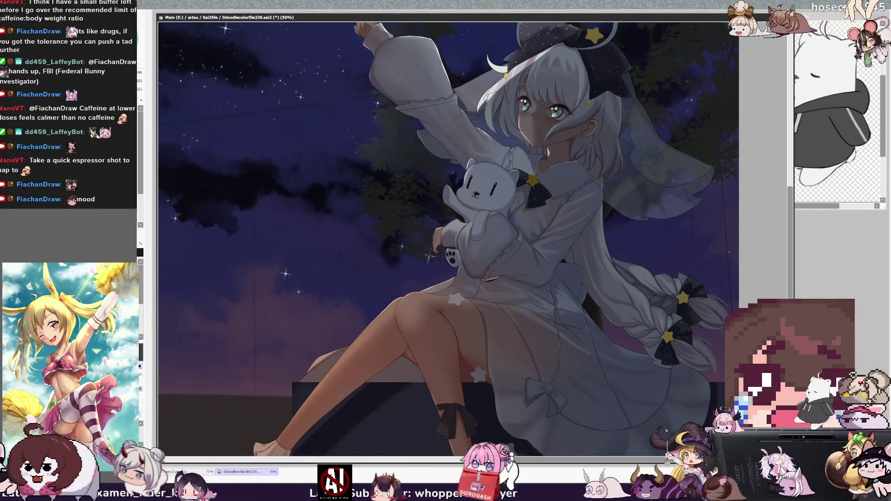
{"action": "key", "text": "End"}
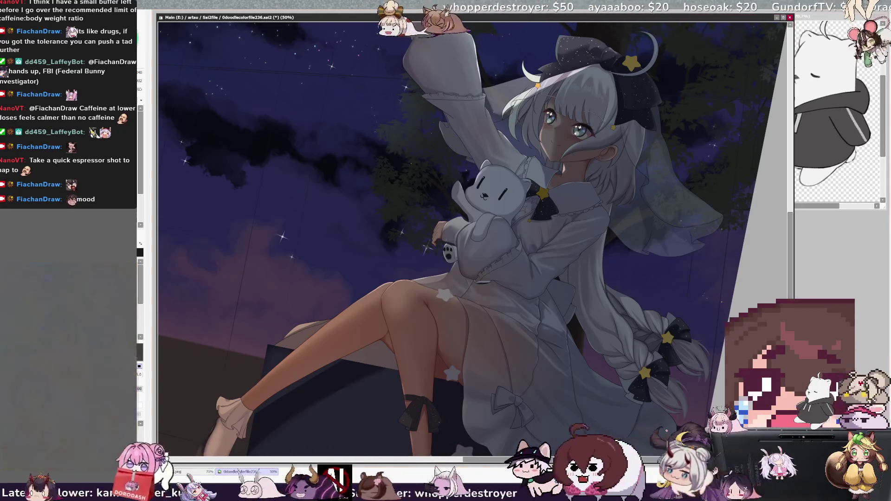
Straighten the canvas, scroll down to the girl's legs, and zoom out to 42%
{"action": "key", "text": "Home"}
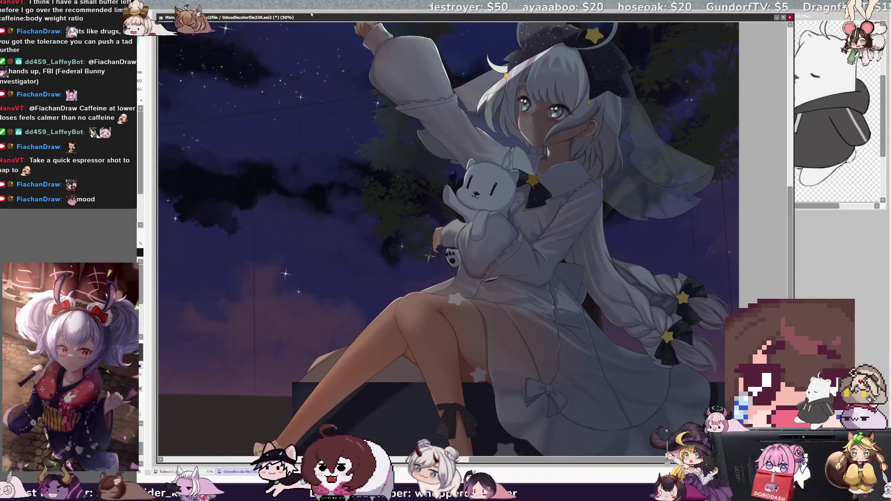
{"action": "left_click_drag", "start_coordinate": [791, 274], "coordinate": [793, 246]}
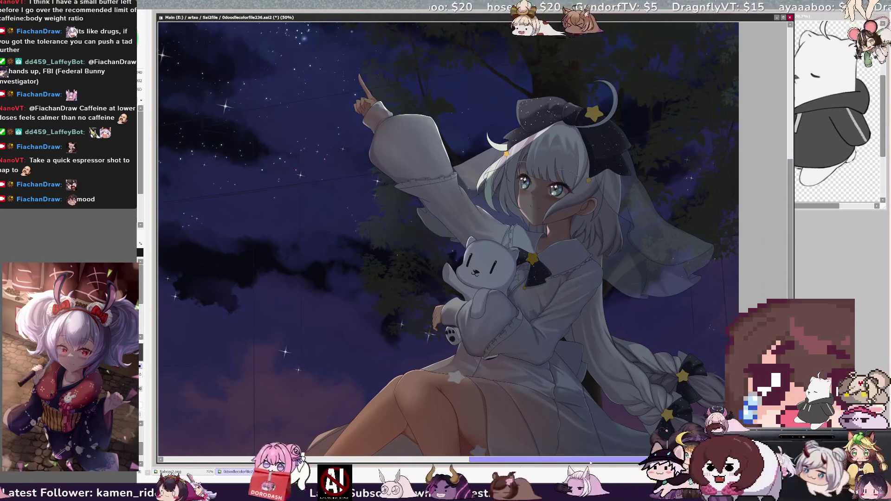
{"action": "left_click_drag", "start_coordinate": [790, 280], "coordinate": [789, 332]}
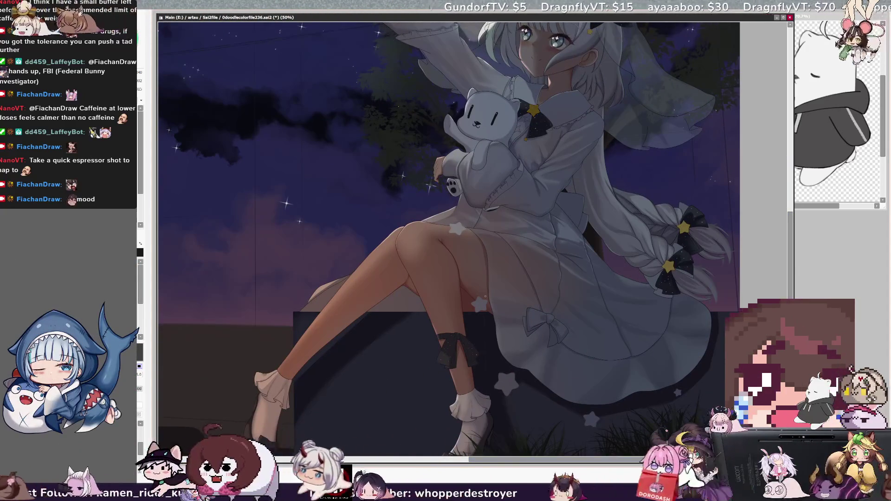
{"action": "scroll", "coordinate": [441, 232], "scroll_direction": "down", "scroll_amount": 2}
{"action": "scroll", "coordinate": [441, 232], "scroll_direction": "up", "scroll_amount": 1}
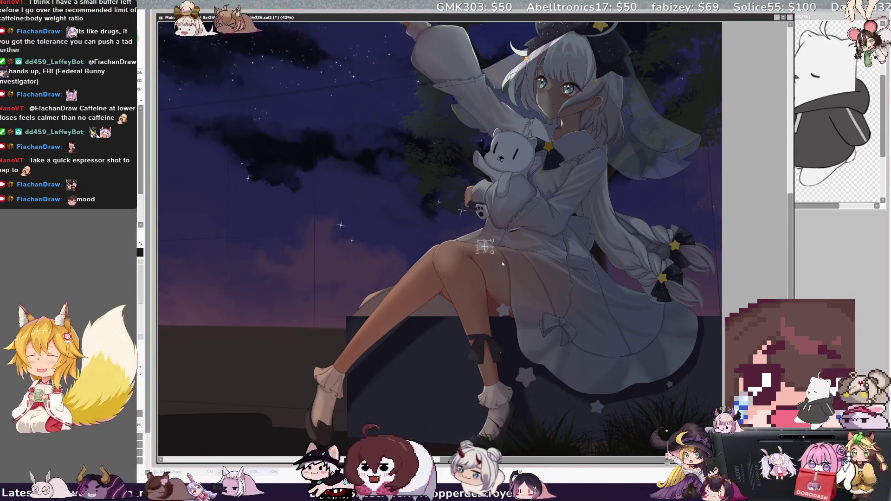
Restore the full dark brown shoe stroke and adjust the brush size for detailing
{"action": "key", "text": "ctrl+z"}
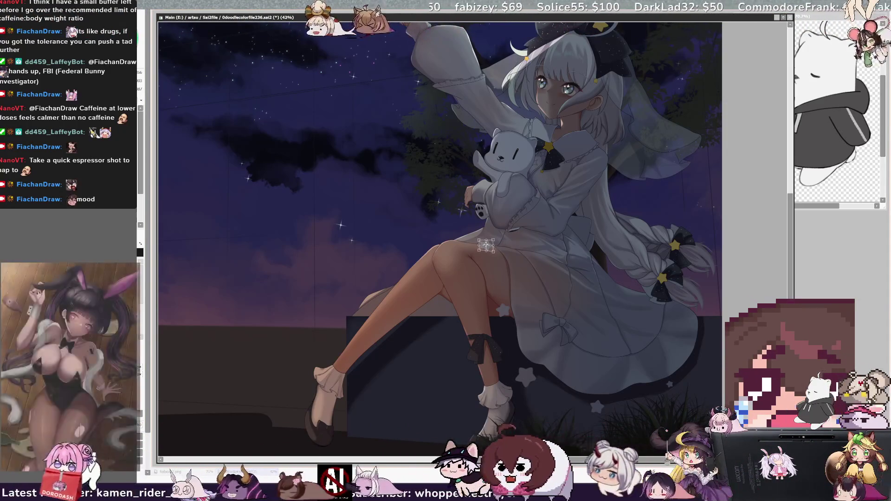
{"action": "key", "text": "ctrl+z"}
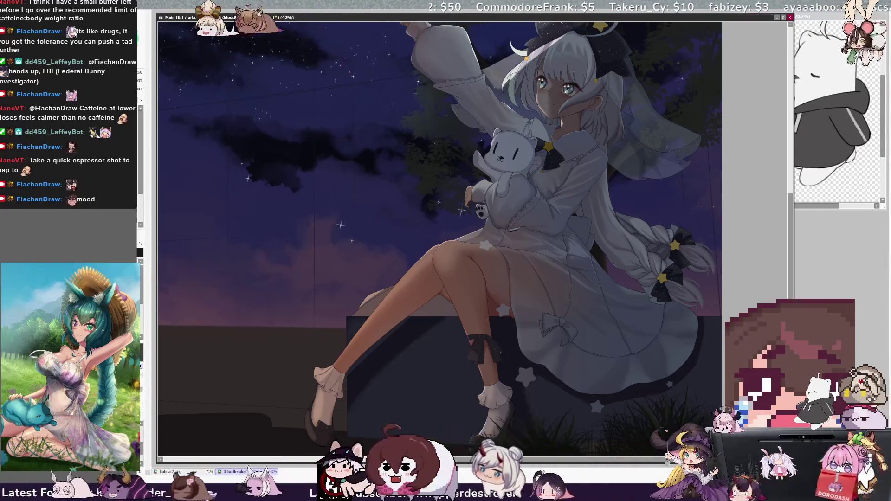
{"action": "key", "text": "bracketleft"}
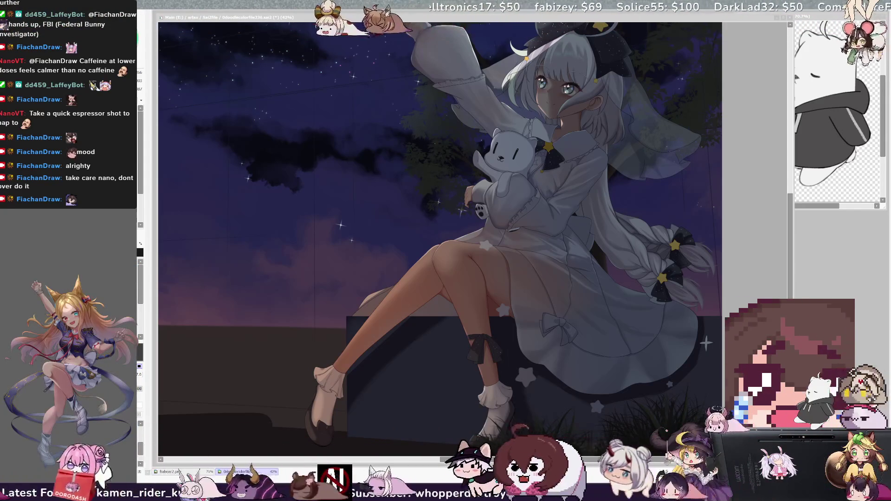
Zoom out to check the whole canvas, then return to 42% for dress painting
{"action": "scroll", "coordinate": [439, 239], "scroll_direction": "down", "scroll_amount": 6}
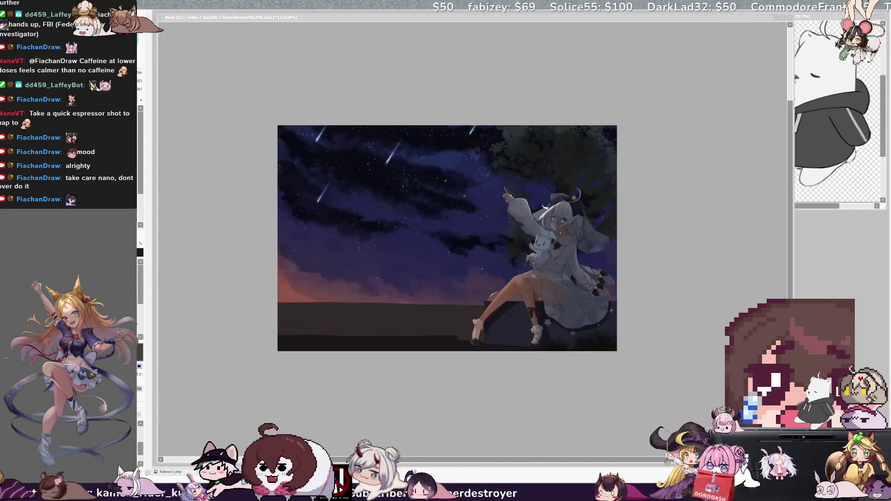
{"action": "scroll", "coordinate": [440, 239], "scroll_direction": "up", "scroll_amount": 6}
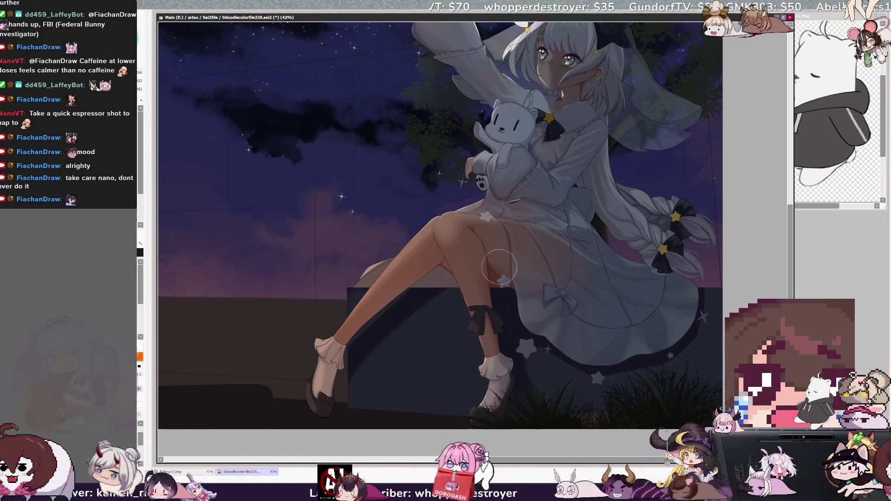
Resize the brush larger then smaller to shade the dress beside the braid
{"action": "key", "text": "bracketright"}
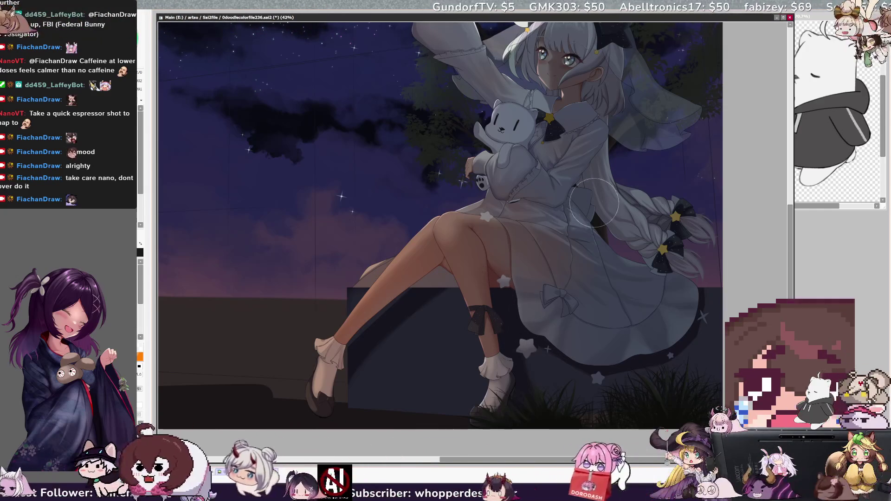
{"action": "key", "text": "bracketleft"}
{"action": "key", "text": "bracketleft"}
{"action": "key", "text": "bracketleft"}
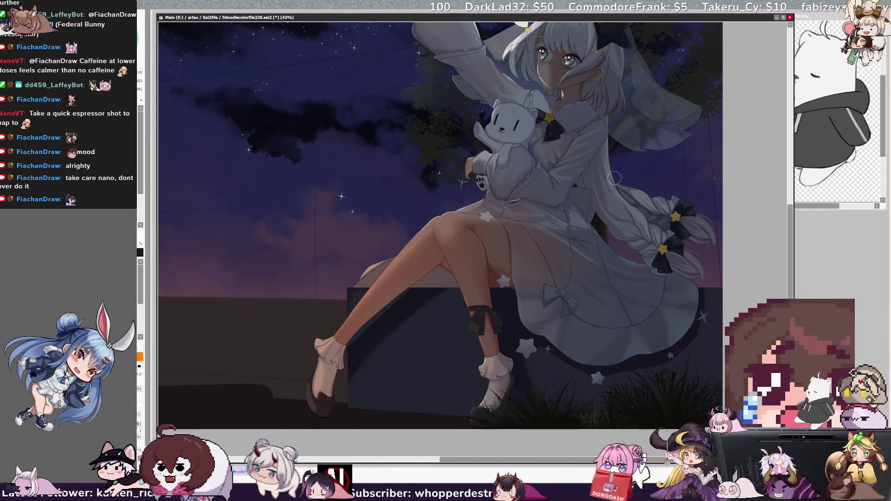
{"action": "scroll", "coordinate": [599, 76], "scroll_direction": "down", "scroll_amount": 4}
{"action": "scroll", "coordinate": [539, 214], "scroll_direction": "up", "scroll_amount": 5}
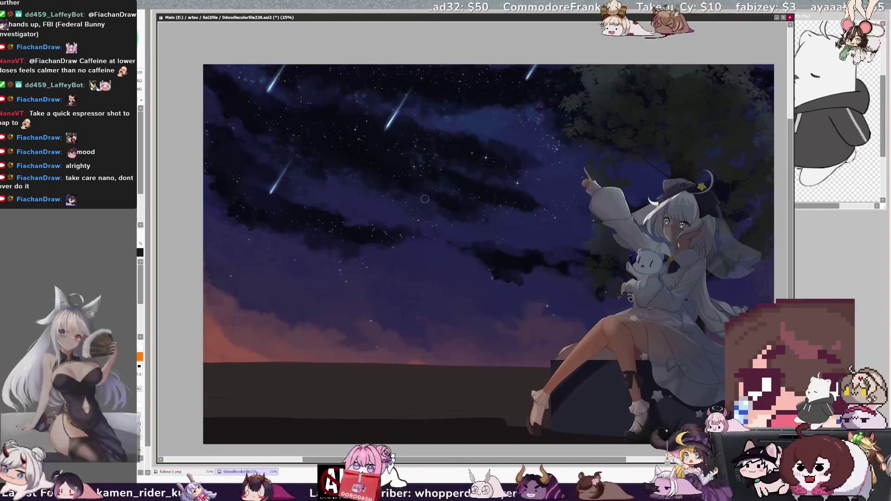
Zoom the canvas to 29.7% to dab coloured star speckles around the tree
{"action": "scroll", "coordinate": [514, 320], "scroll_direction": "down", "scroll_amount": 2}
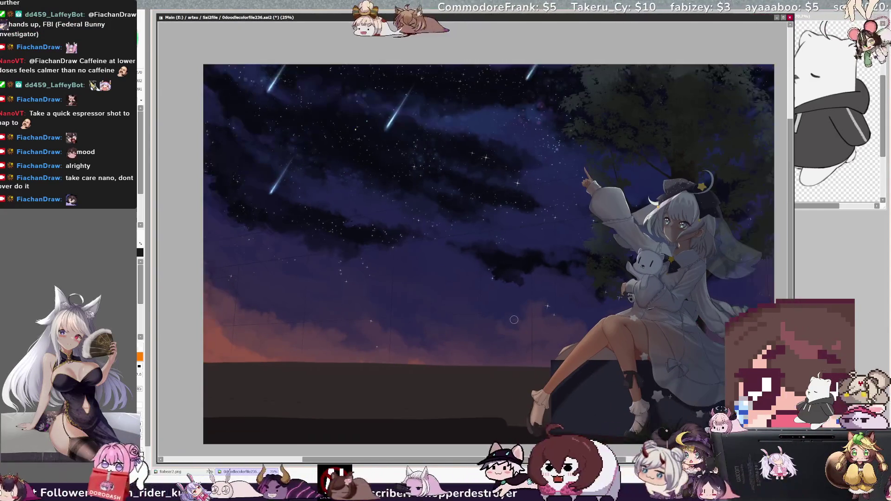
{"action": "scroll", "coordinate": [515, 319], "scroll_direction": "up", "scroll_amount": 2}
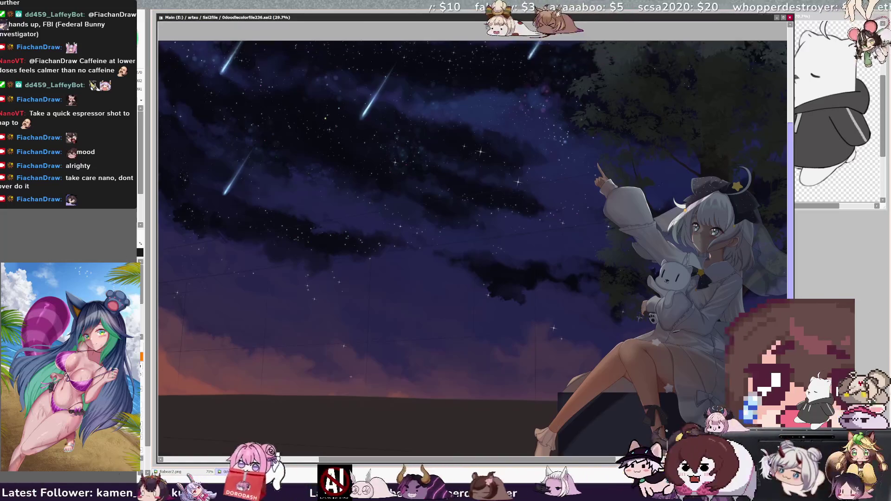
{"action": "scroll", "coordinate": [472, 239], "scroll_direction": "up", "scroll_amount": 1}
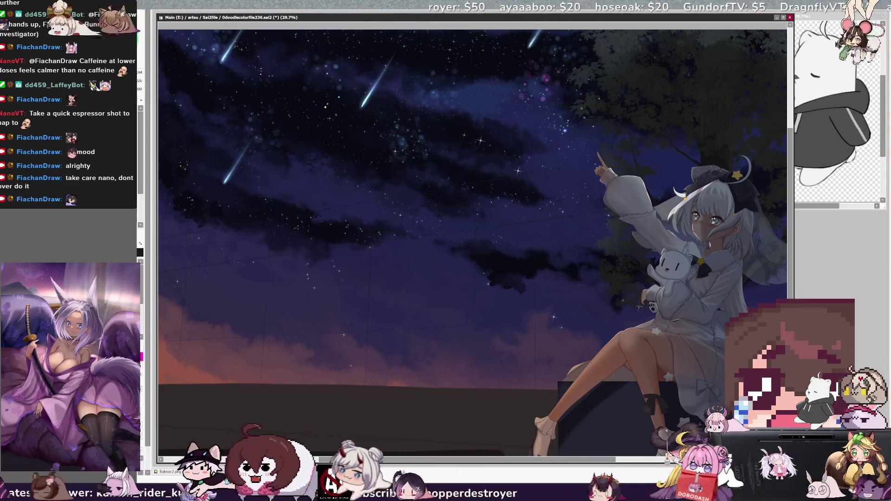
Enlarge the brush to keep painting stars, clouds and meteor streaks
{"action": "key", "text": "bracketright"}
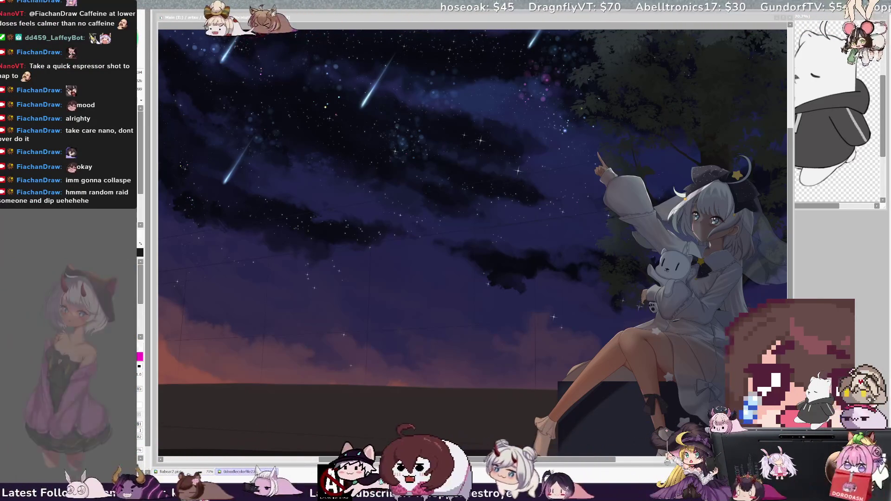
{"action": "key", "text": "ctrl+minus"}
{"action": "key", "text": "ctrl+minus"}
{"action": "key", "text": "ctrl+minus"}
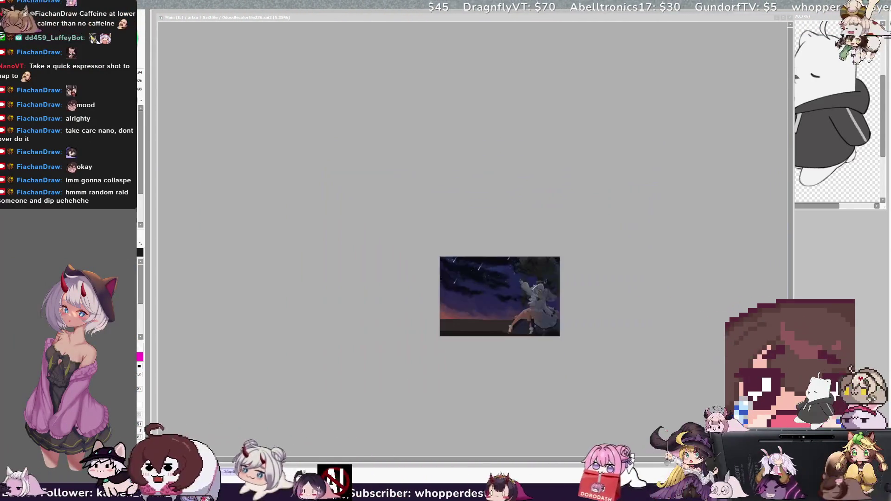
{"action": "key", "text": "ctrl+plus"}
{"action": "key", "text": "ctrl+plus"}
{"action": "key", "text": "ctrl+plus"}
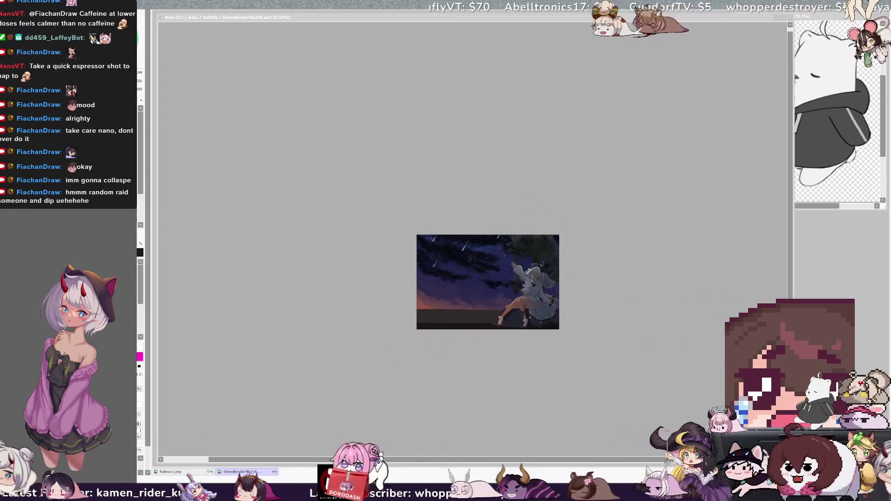
{"action": "key", "text": "ctrl+plus"}
{"action": "key", "text": "ctrl+plus"}
{"action": "key", "text": "ctrl+plus"}
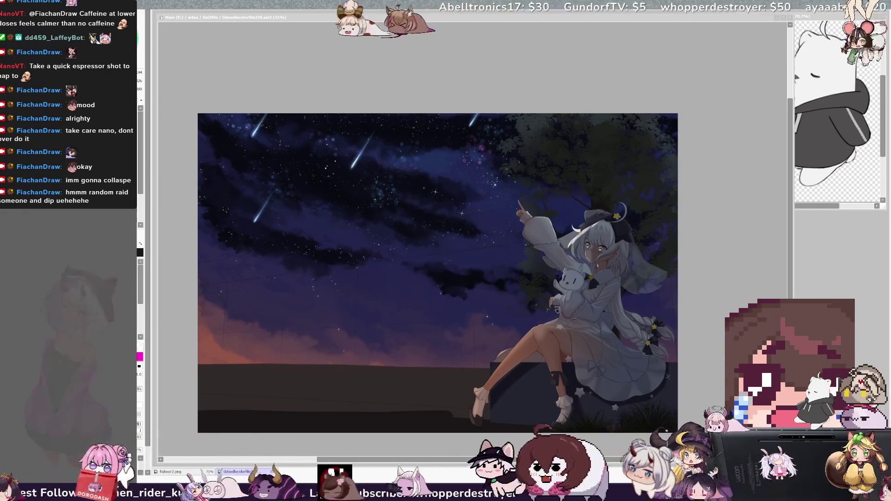
{"action": "key", "text": "ctrl+plus"}
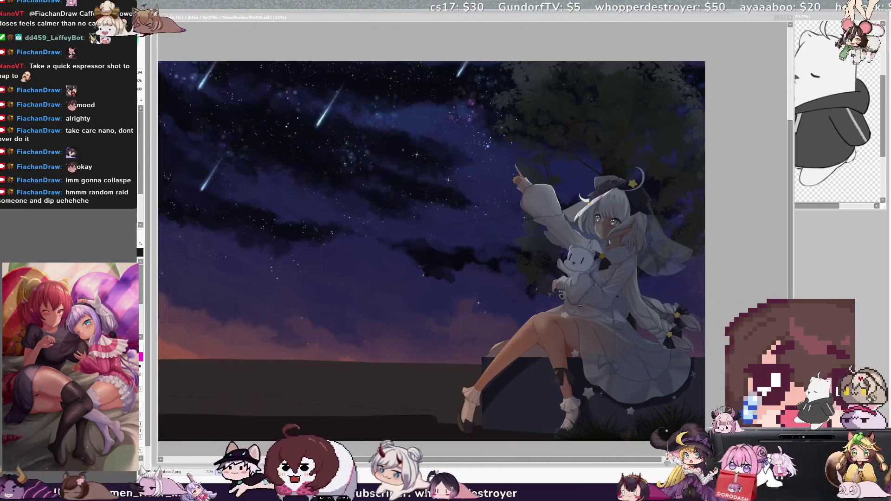
{"action": "key", "text": "ctrl+plus"}
{"action": "key", "text": "ctrl+plus"}
{"action": "key", "text": "ctrl+plus"}
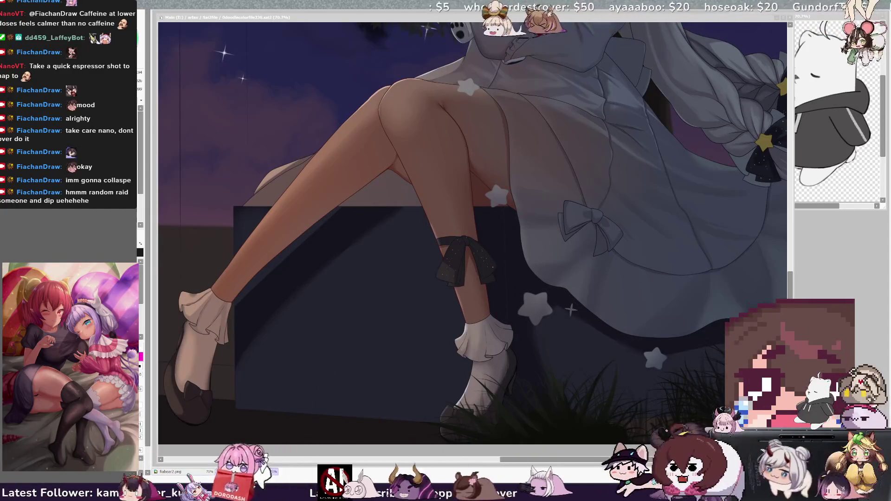
{"action": "key", "text": "ctrl+minus"}
{"action": "key", "text": "ctrl+minus"}
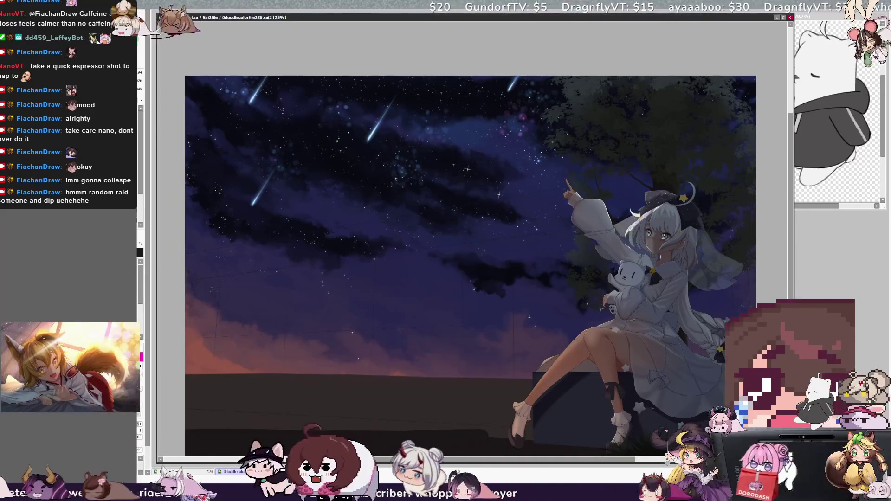
Duplicate a left-sky shooting star, shrink the copy to a third, and move it up-left
{"action": "left_click_drag", "start_coordinate": [287, 140], "coordinate": [176, 251]}
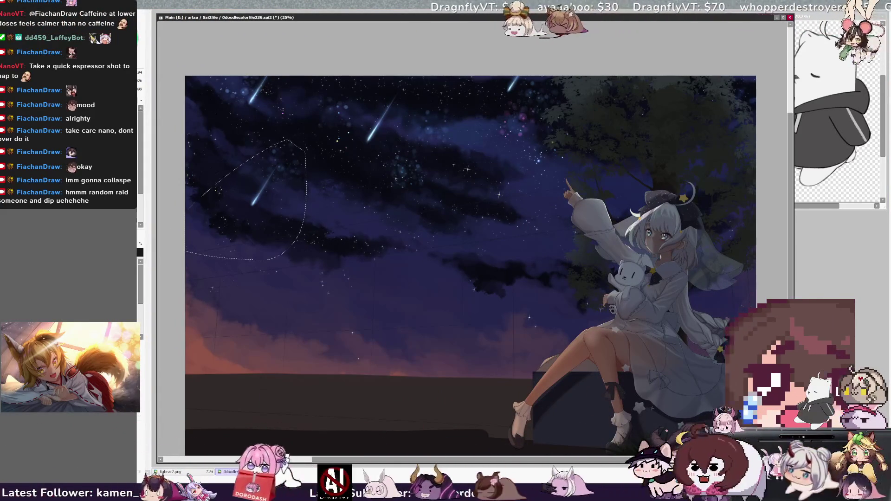
{"action": "key", "text": "ctrl+d"}
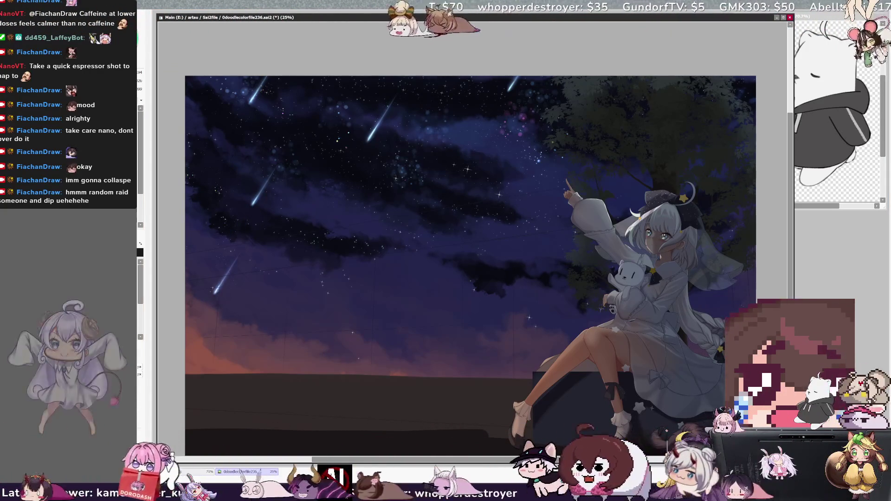
{"action": "key", "text": "ctrl+t"}
{"action": "left_click_drag", "start_coordinate": [242, 296], "coordinate": [212, 239]}
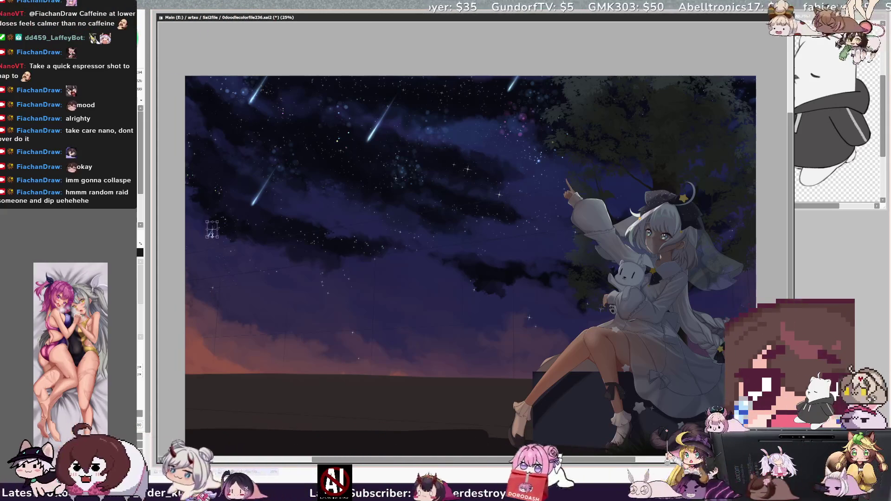